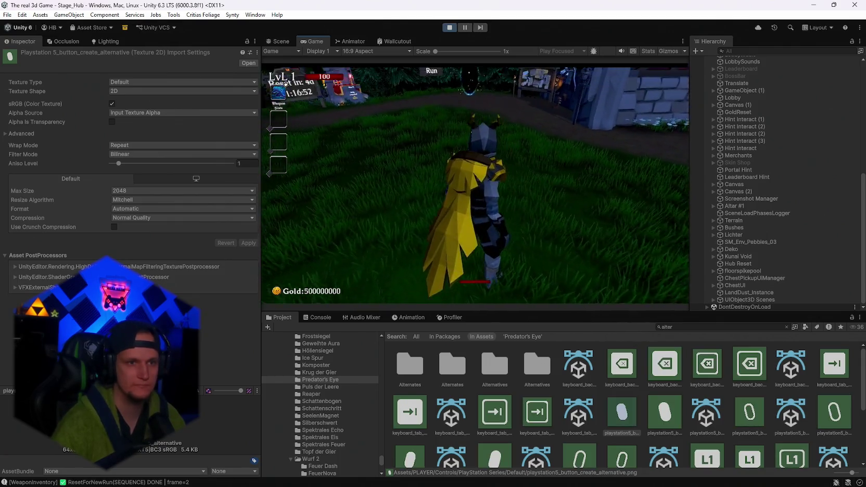
# Maximize the Game view and reroll the upgrade cards several times
pyautogui.press('r')
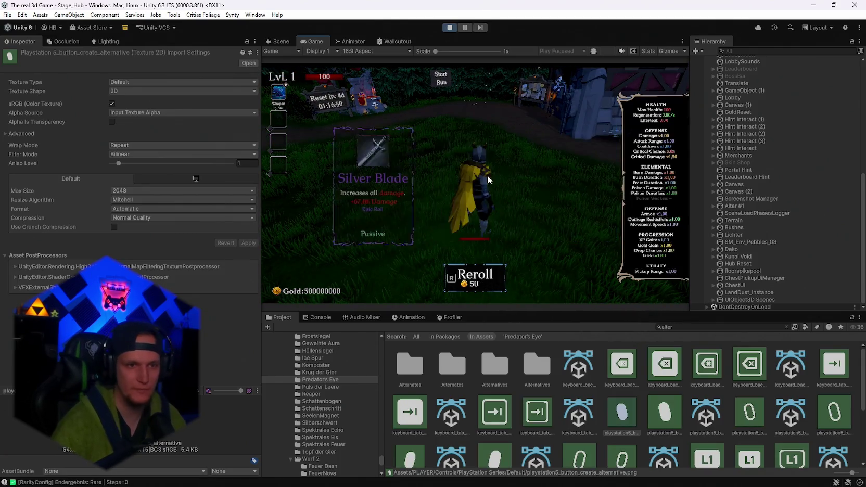
pyautogui.doubleClick(315, 39)
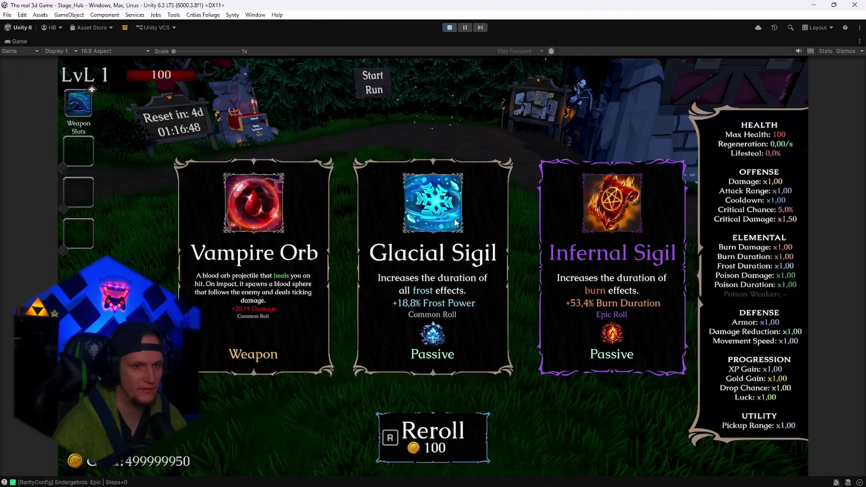
pyautogui.press('r')
pyautogui.press('r')
pyautogui.press('r')
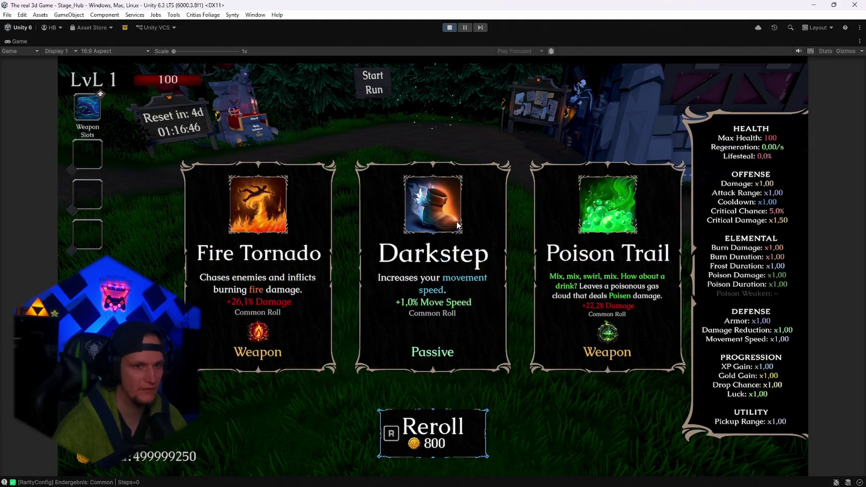
pyautogui.press('r')
pyautogui.press('r')
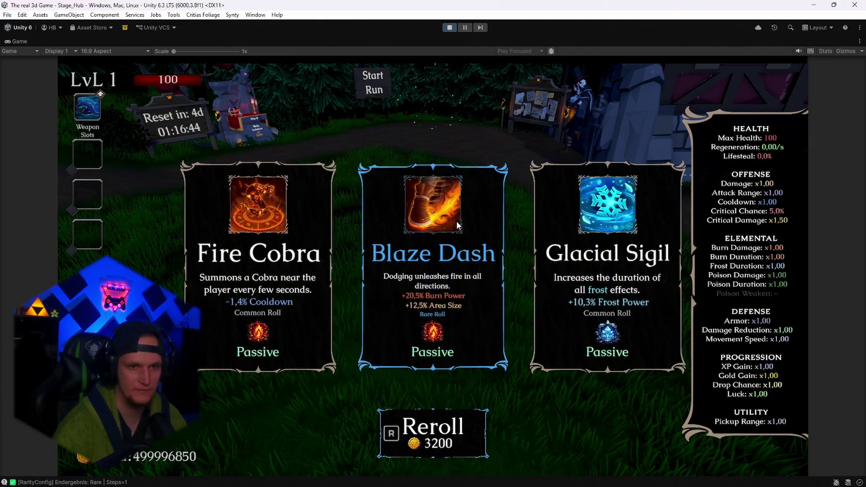
pyautogui.press('r')
pyautogui.press('r')
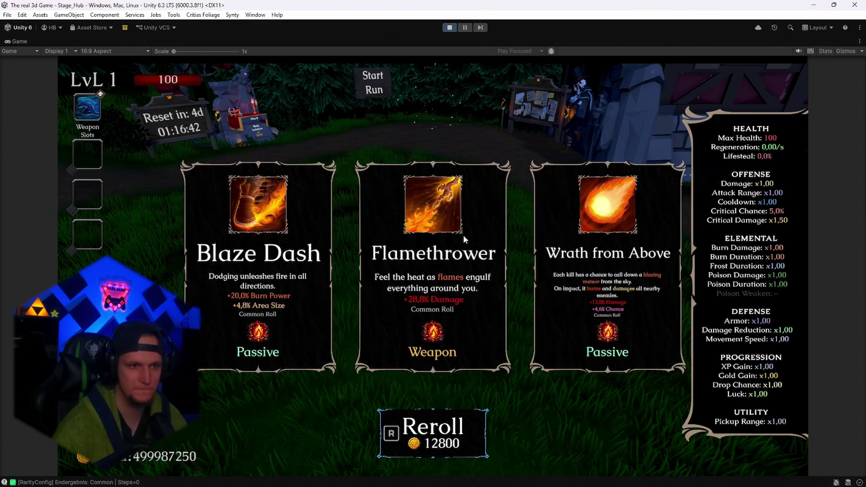
# Keep rerolling as the cost doubles, then take the Frozen Heart passive for a free reroll
pyautogui.press('r')
pyautogui.press('r')
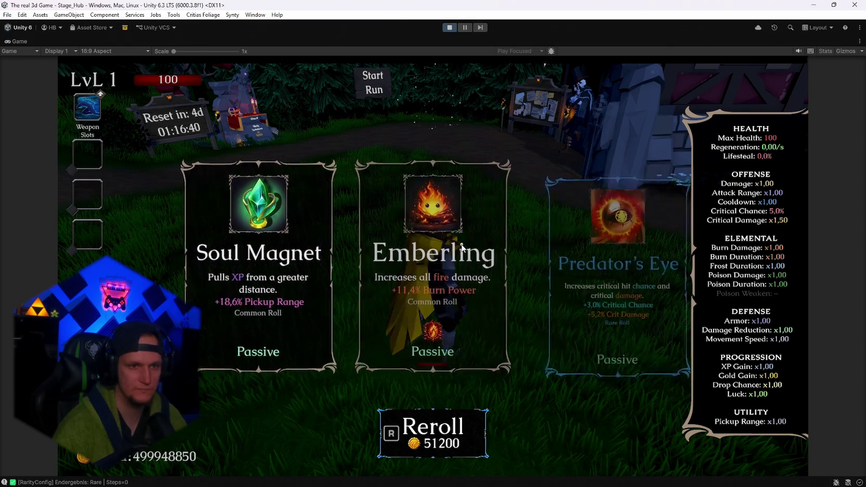
pyautogui.press('r')
pyautogui.press('r')
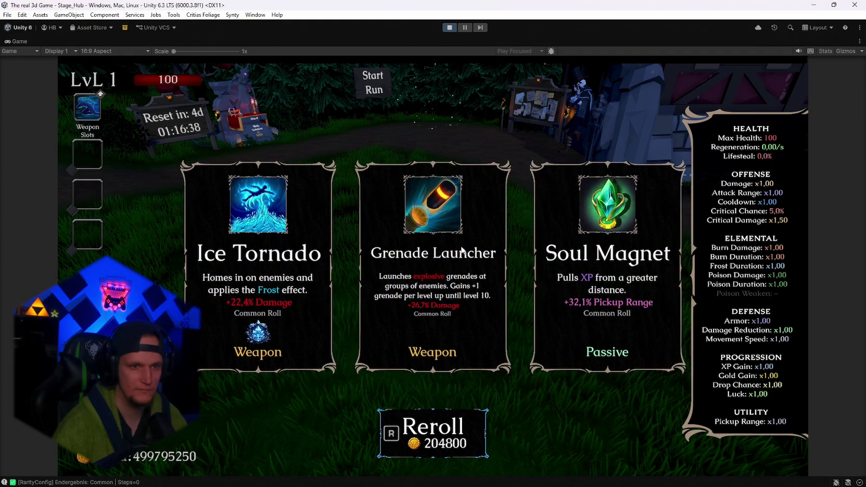
pyautogui.press('r')
pyautogui.press('r')
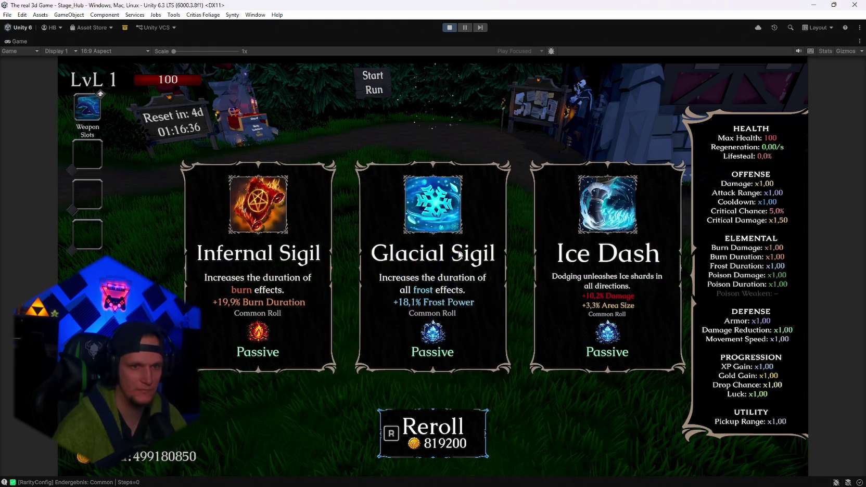
pyautogui.press('r')
pyautogui.press('r')
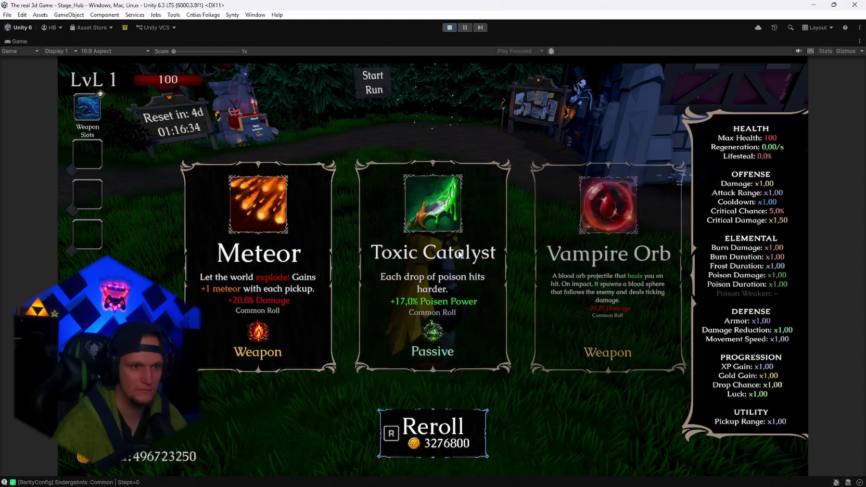
pyautogui.press('r')
pyautogui.press('r')
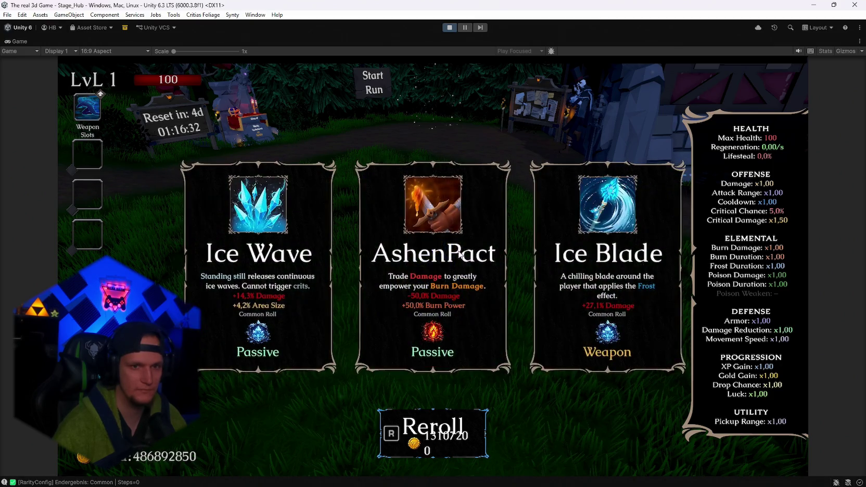
pyautogui.press('r')
pyautogui.press('r')
pyautogui.press('r')
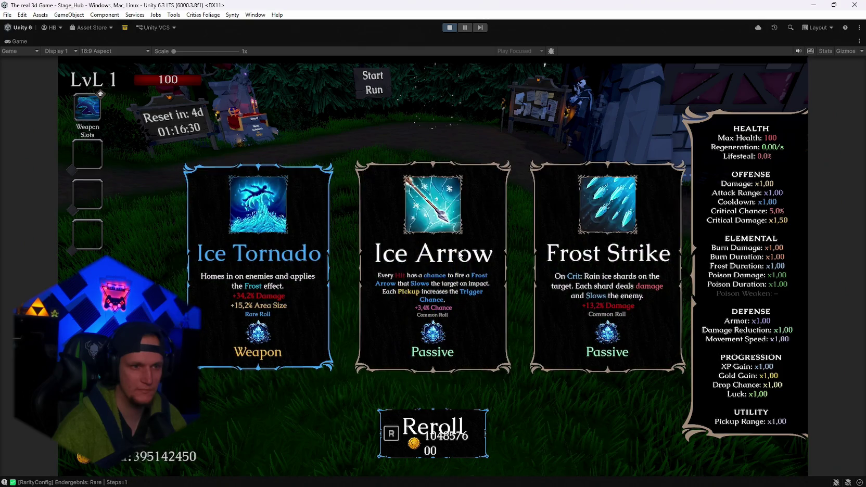
pyautogui.press('r')
pyautogui.press('r')
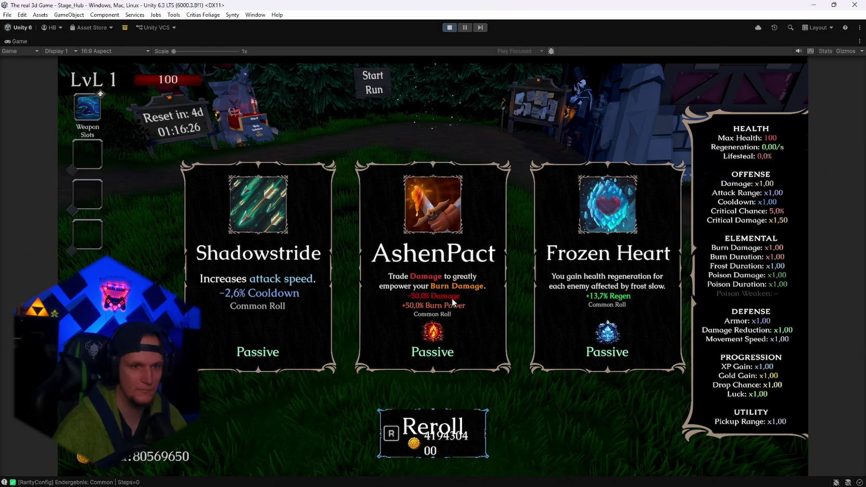
pyautogui.click(620, 307)
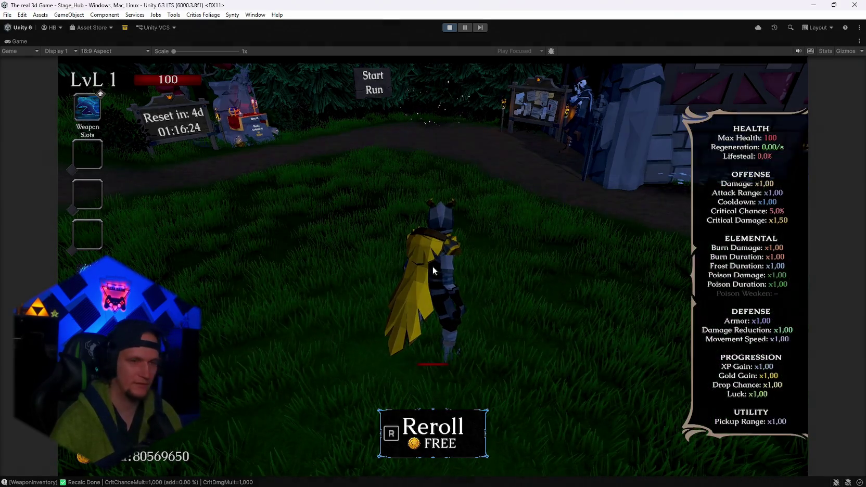
# Reroll the cards a few times, take the Composter passive, and pause
pyautogui.press('r')
pyautogui.press('r')
pyautogui.press('r')
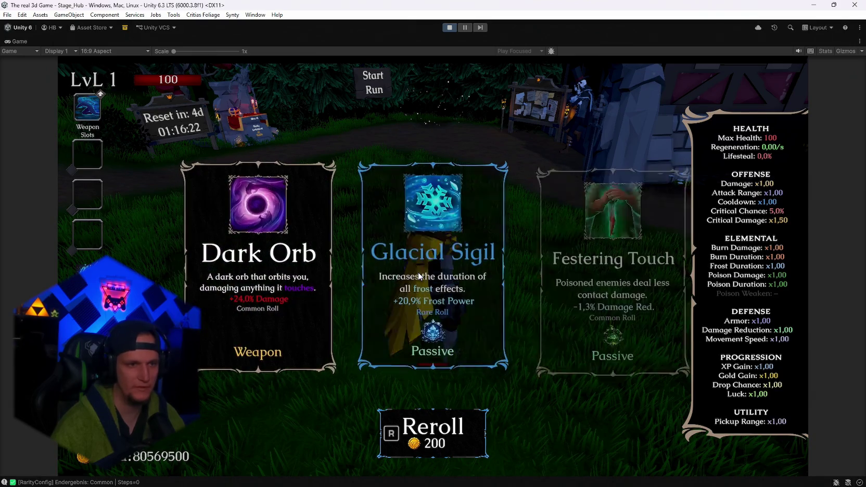
pyautogui.press('r')
pyautogui.press('r')
pyautogui.press('r')
pyautogui.press('r')
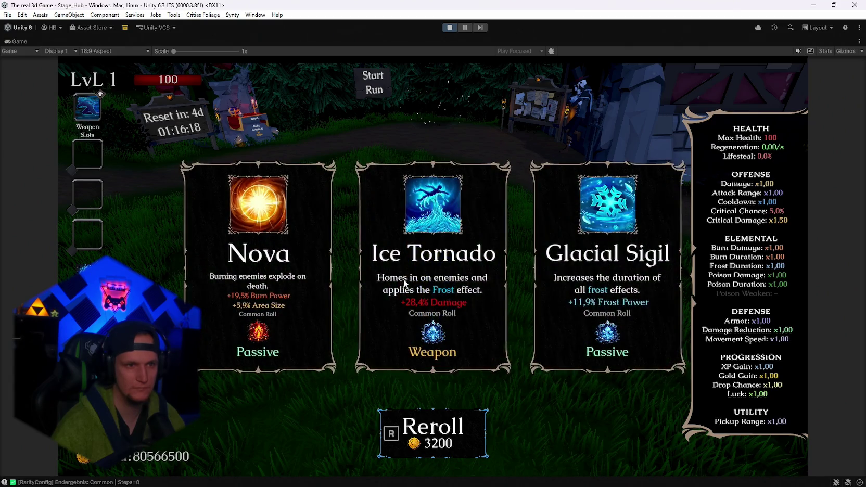
pyautogui.press('r')
pyautogui.click(432, 266)
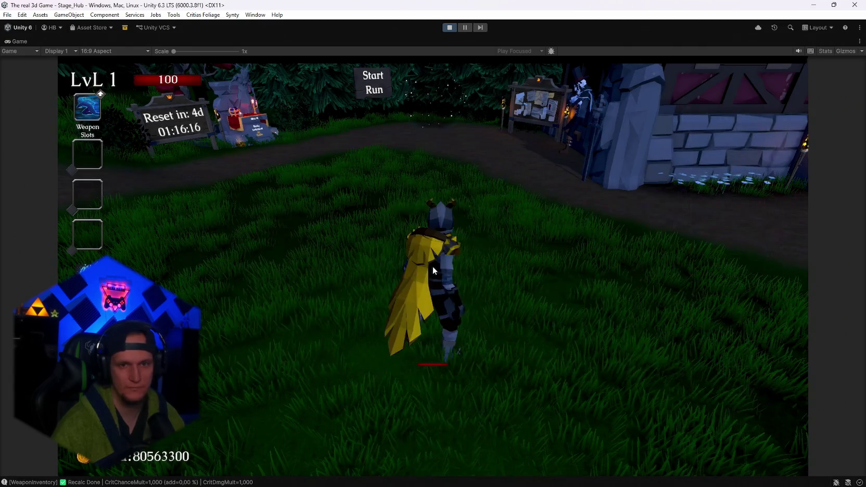
pyautogui.press('Escape')
pyautogui.press('Escape')
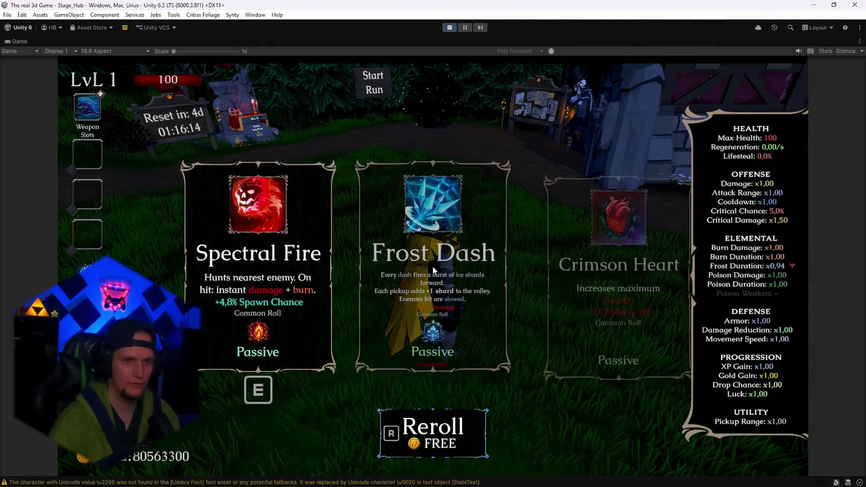
# Reroll seven more times, take Composter again, and pause to see Cooldown at x0.95
pyautogui.press('r')
pyautogui.press('r')
pyautogui.press('r')
pyautogui.press('r')
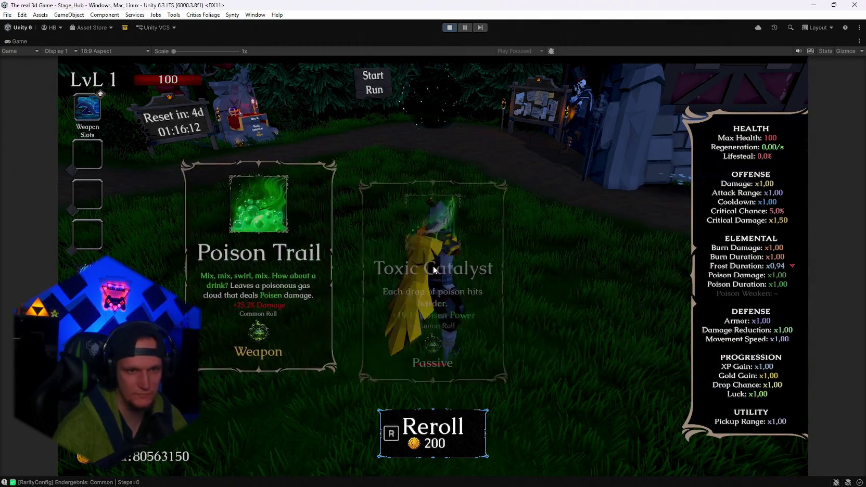
pyautogui.press('r')
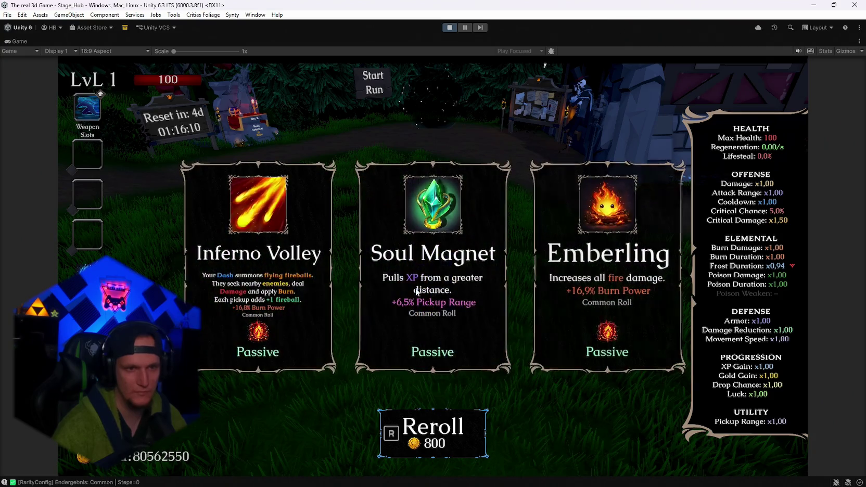
pyautogui.press('r')
pyautogui.press('r')
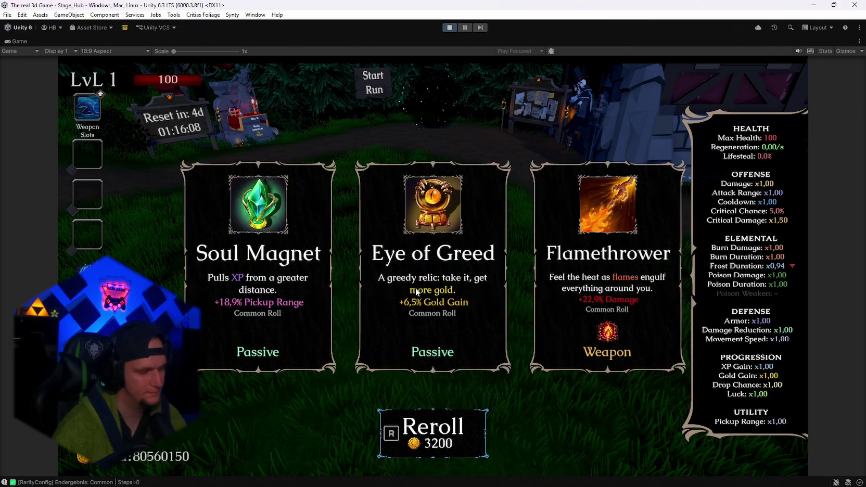
pyautogui.press('r')
pyautogui.press('r')
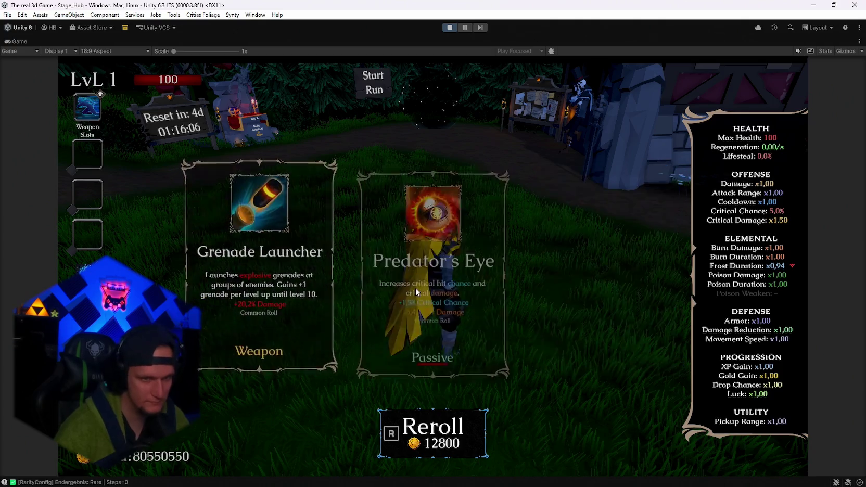
pyautogui.press('r')
pyautogui.press('r')
pyautogui.press('r')
pyautogui.press('r')
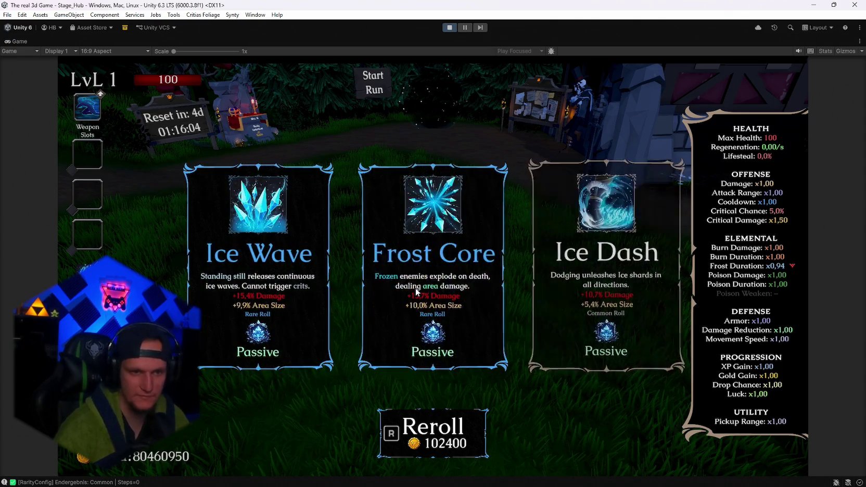
pyautogui.press('r')
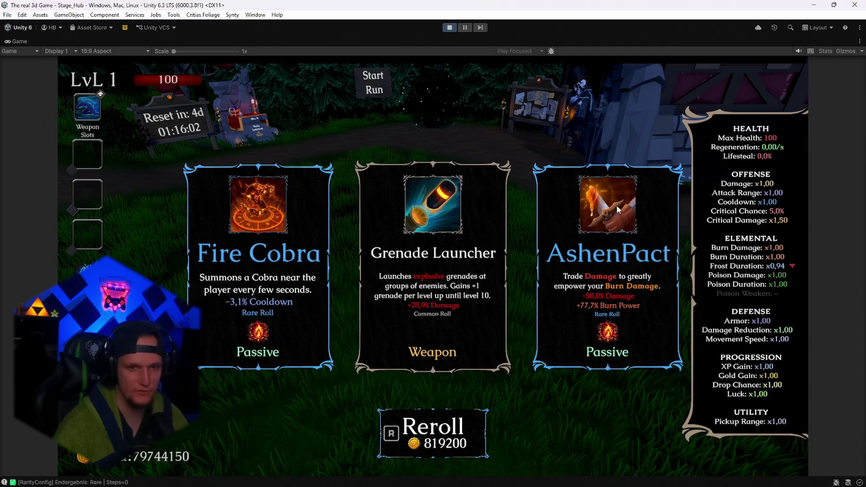
pyautogui.press('r')
pyautogui.press('r')
pyautogui.press('r')
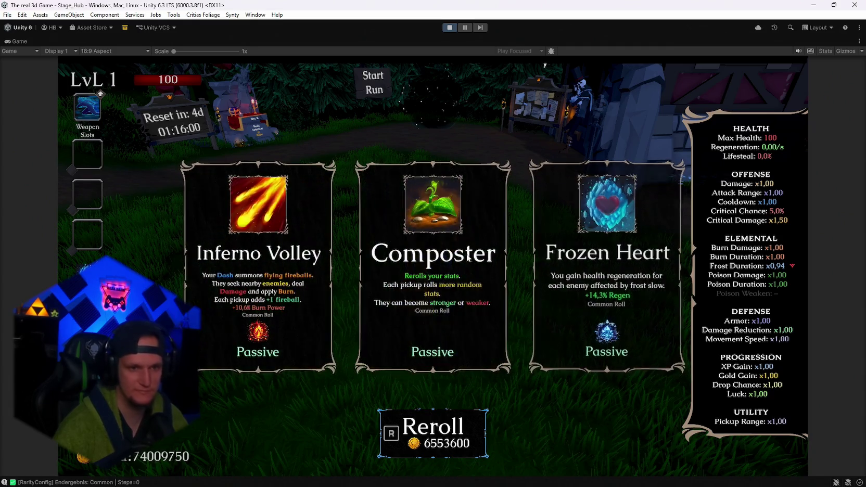
pyautogui.press('e')
pyautogui.press('Escape')
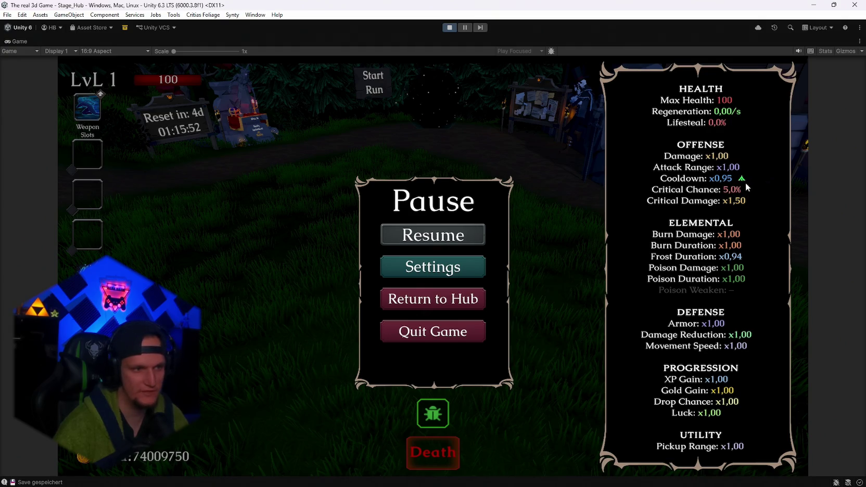
# Resume, reroll the cards, take Composter, and pause to check the updated stats
pyautogui.press('Escape')
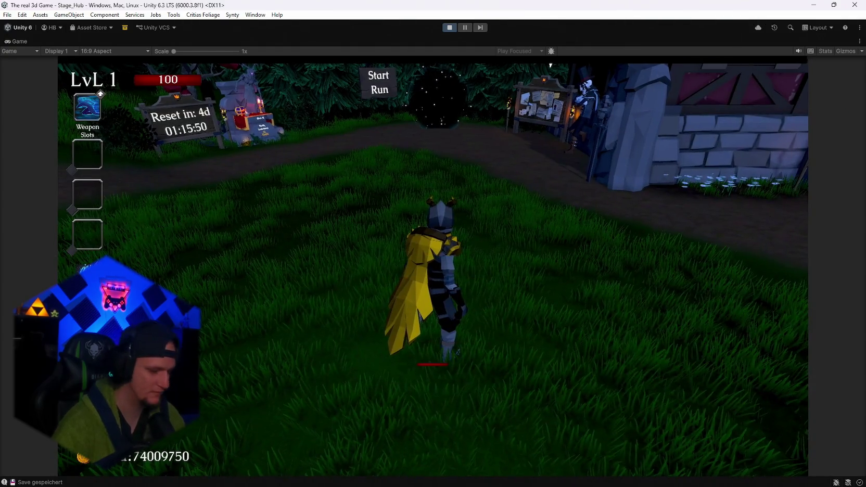
pyautogui.press('r')
pyautogui.press('r')
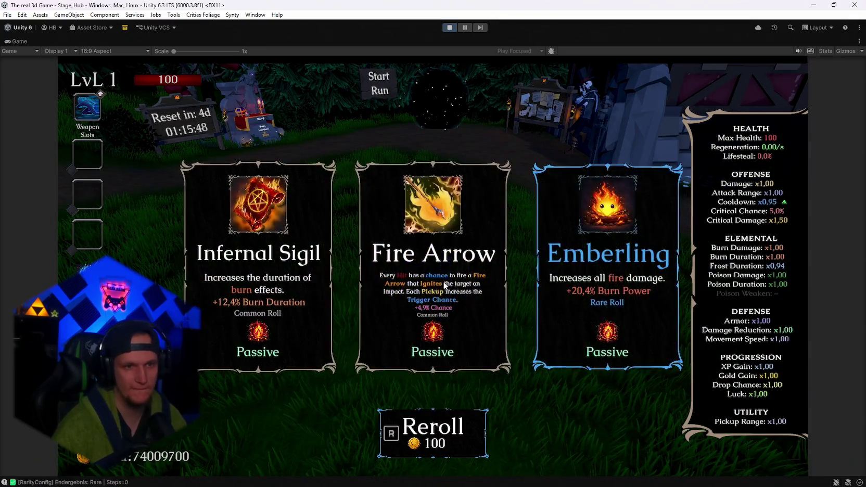
pyautogui.press('r')
pyautogui.press('r')
pyautogui.press('r')
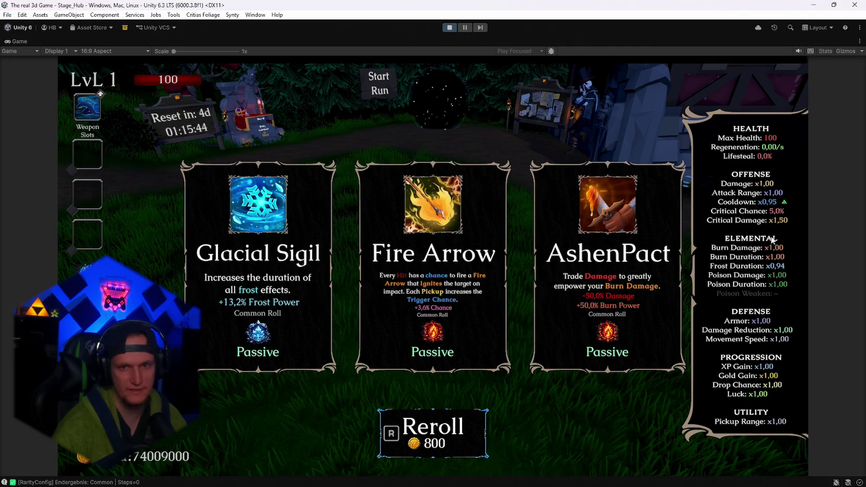
pyautogui.press('r')
pyautogui.press('r')
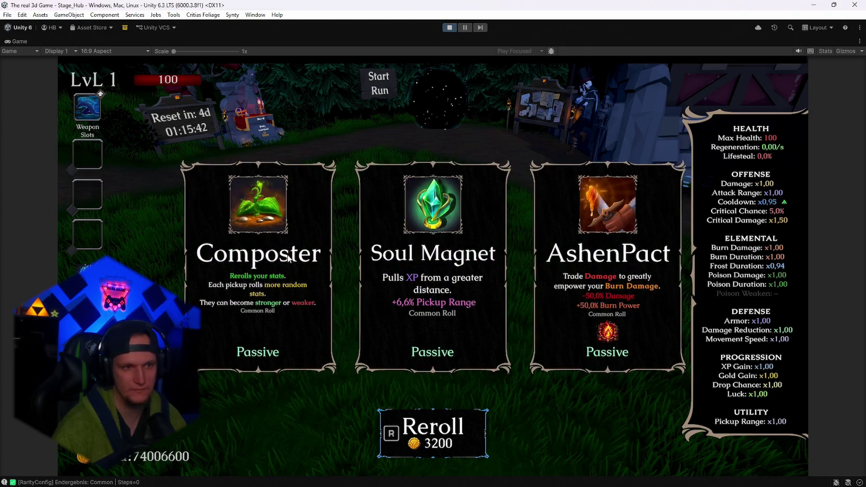
pyautogui.click(289, 258)
pyautogui.press('Escape')
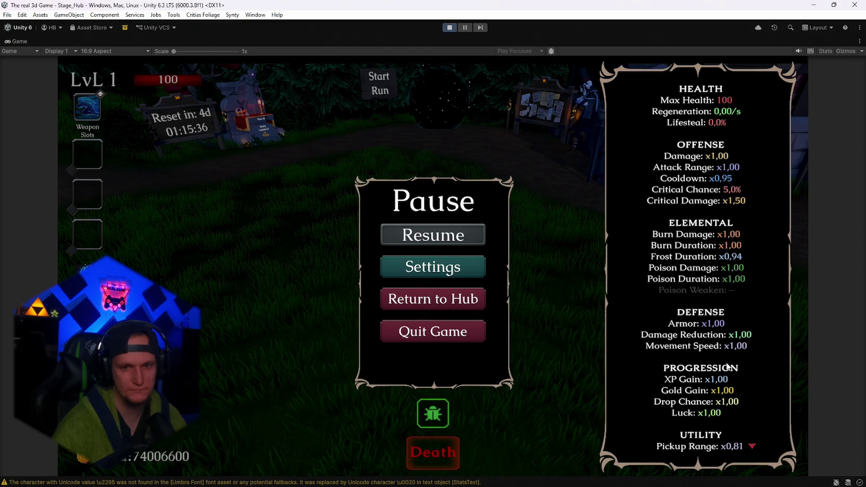
# Take Composter once more, leaving Pickup Range x0,81 and Gold Gain x0,94, then resume
pyautogui.press('Escape')
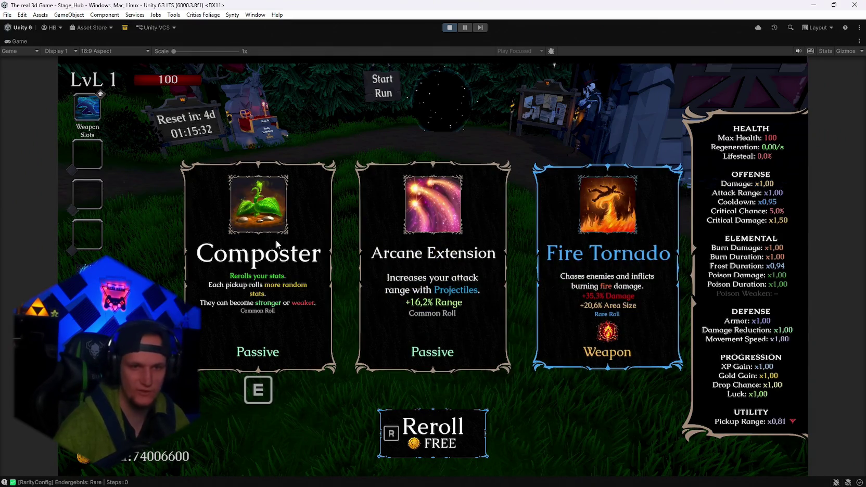
pyautogui.click(276, 240)
pyautogui.press('Escape')
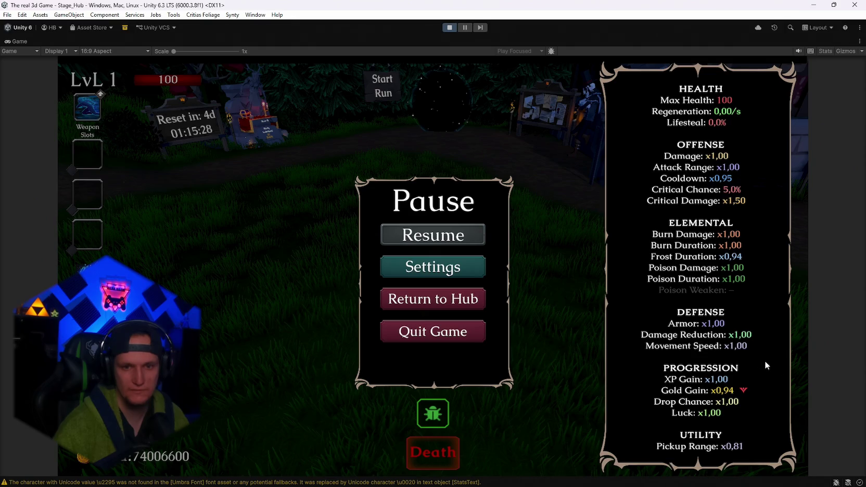
pyautogui.press('Escape')
# Reroll until the cost reaches the hundreds of thousands, then take Soul Magnet (Pickup Range x1.10)
pyautogui.press('r')
pyautogui.press('r')
pyautogui.press('r')
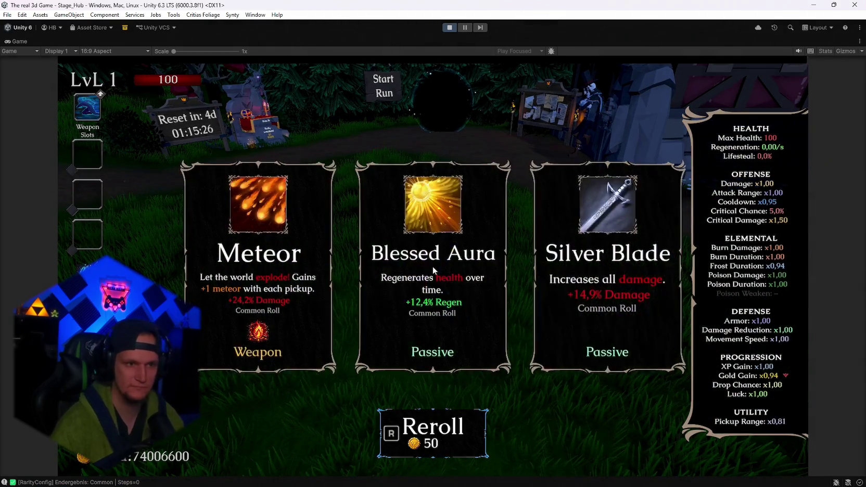
pyautogui.press('r')
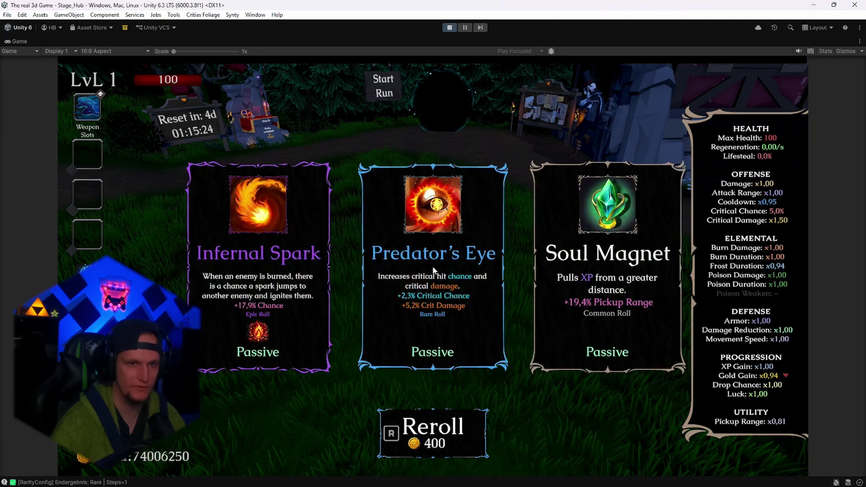
pyautogui.press('r')
pyautogui.press('r')
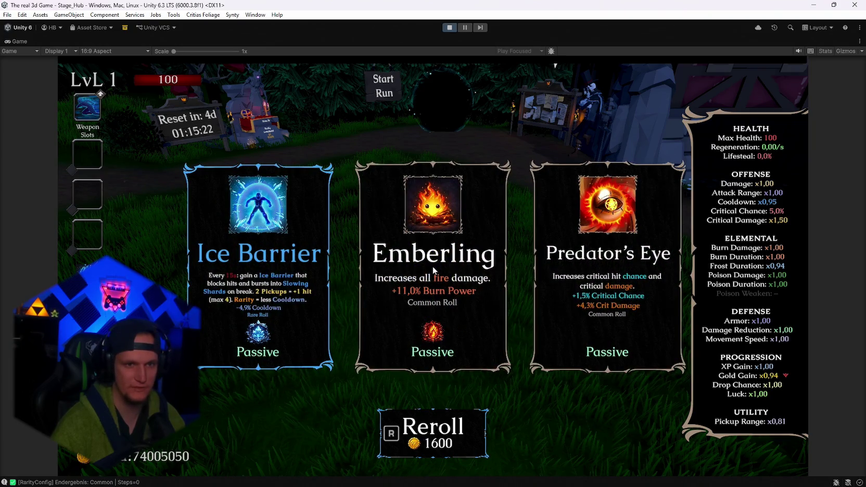
pyautogui.press('r')
pyautogui.press('r')
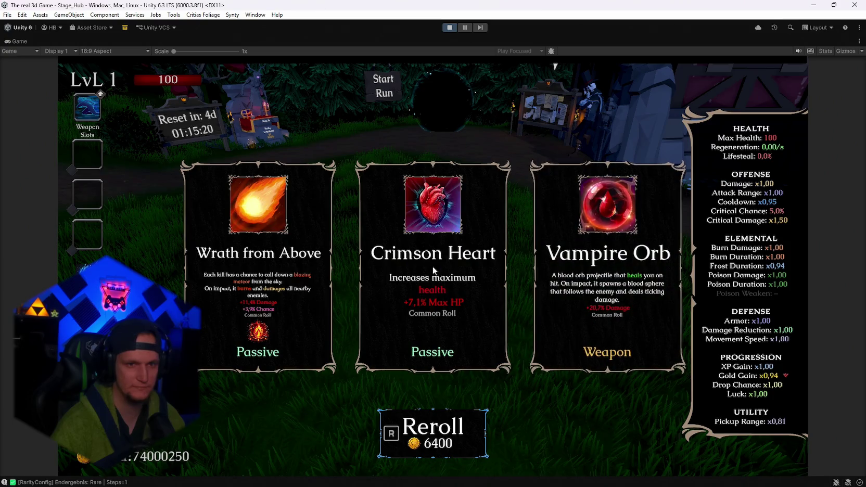
pyautogui.press('r')
pyautogui.press('r')
pyautogui.press('r')
pyautogui.press('r')
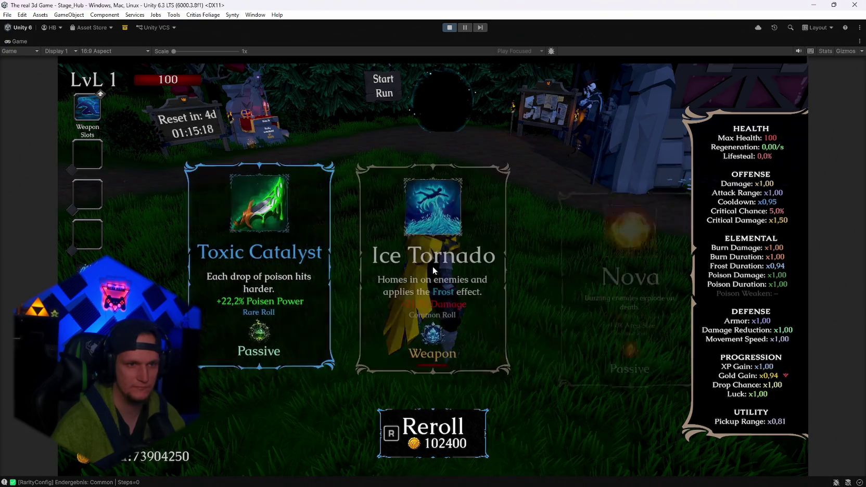
pyautogui.press('r')
pyautogui.press('r')
pyautogui.press('r')
pyautogui.press('r')
pyautogui.press('r')
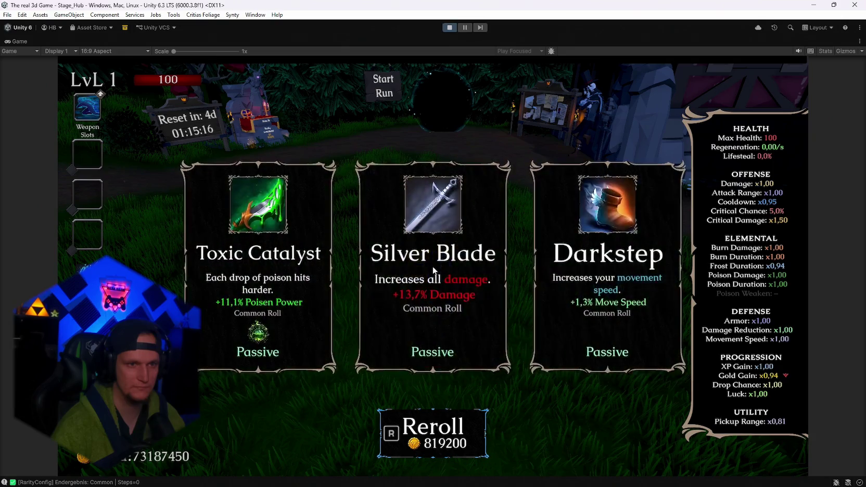
pyautogui.press('r')
pyautogui.press('r')
pyautogui.press('r')
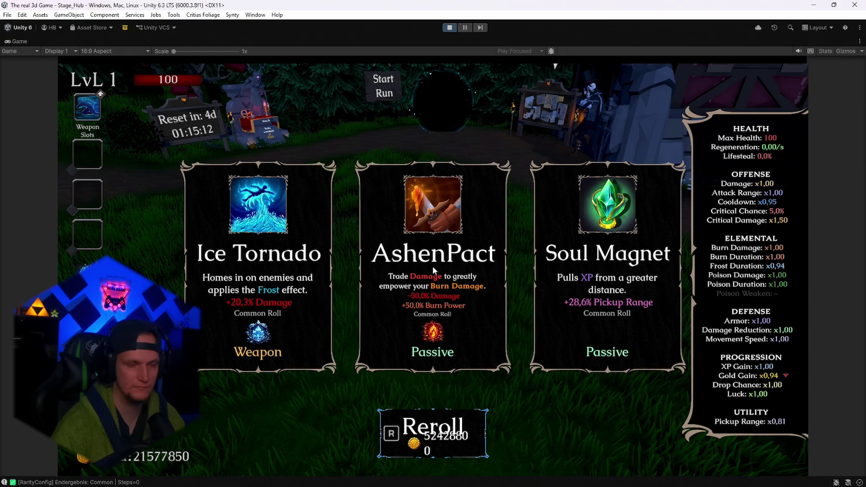
pyautogui.press('3')
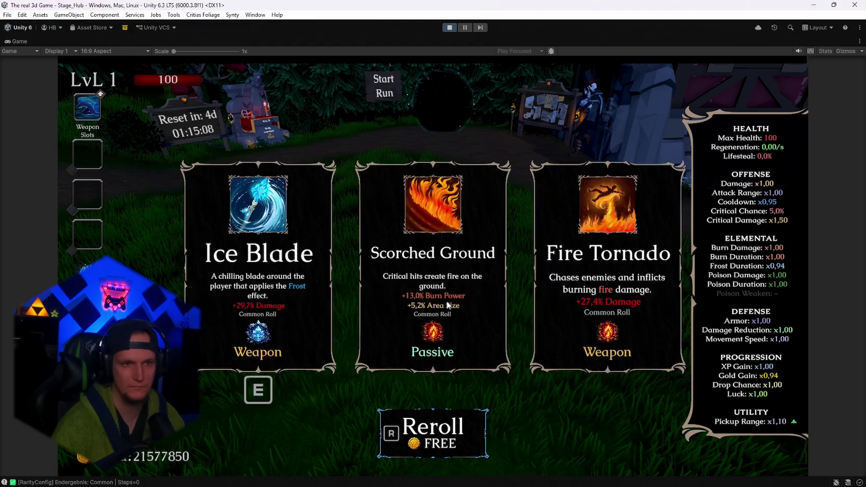
# Reroll, take a passive raising Critical Chance to 5.6%, then pause to show the stats panel
pyautogui.press('r')
pyautogui.click(448, 306)
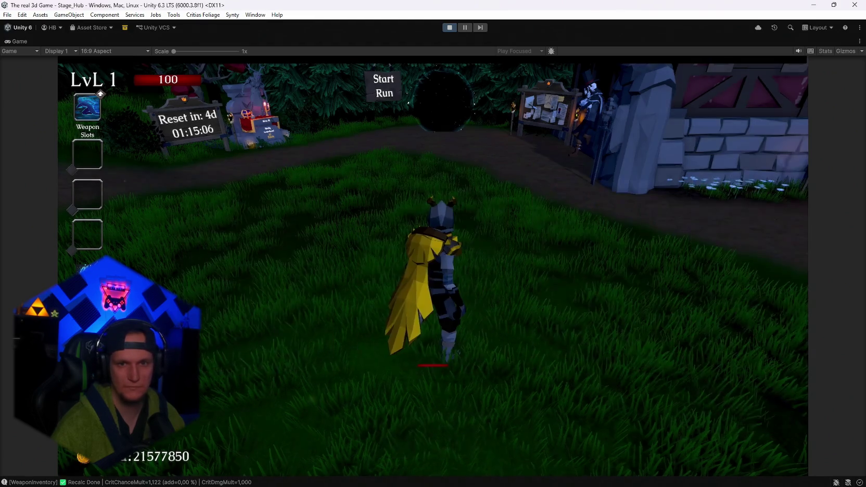
pyautogui.press('Escape')
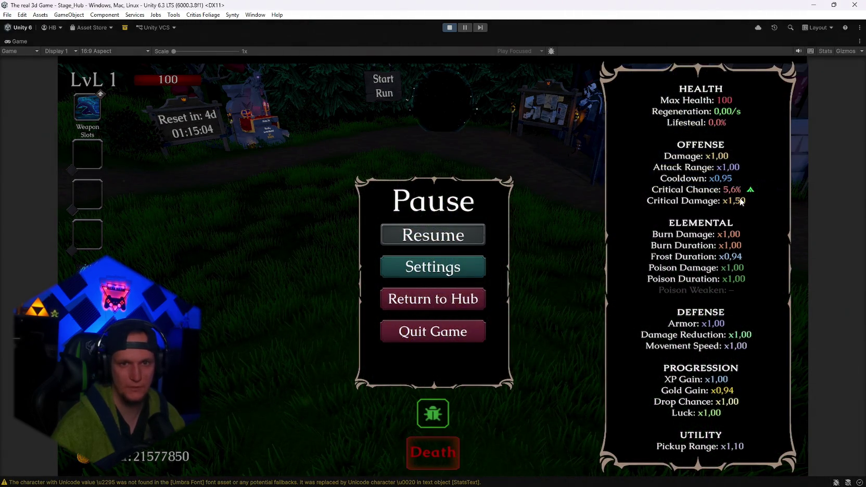
pyautogui.click(425, 242)
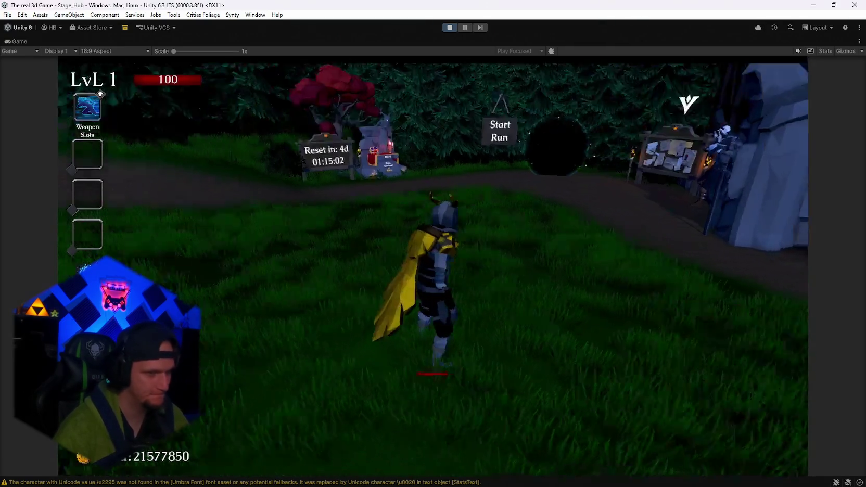
pyautogui.press('s')
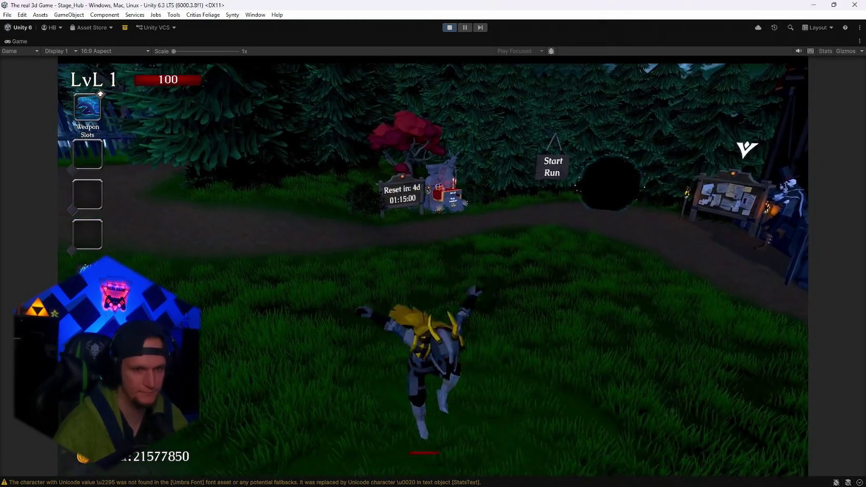
pyautogui.press('Escape')
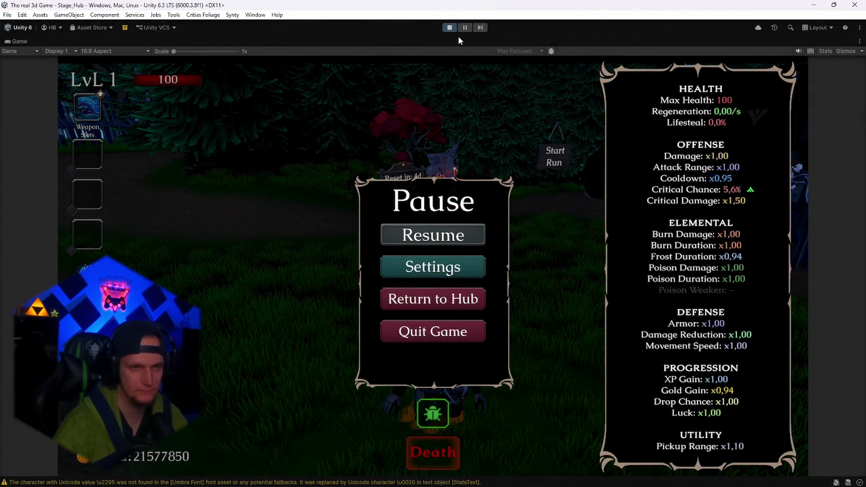
# Exit Play mode, search the Project window for 'komposter', and select the Komposter prefab
pyautogui.click(454, 31)
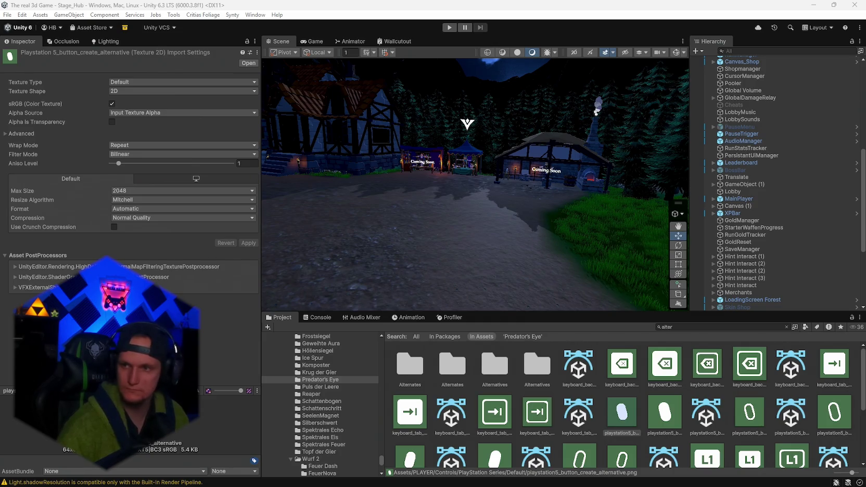
pyautogui.click(704, 326)
pyautogui.write('ko')
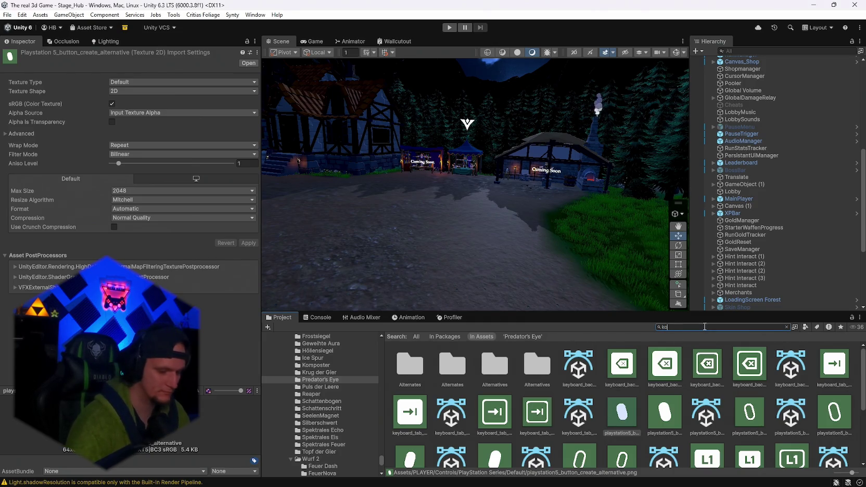
pyautogui.write('mposter')
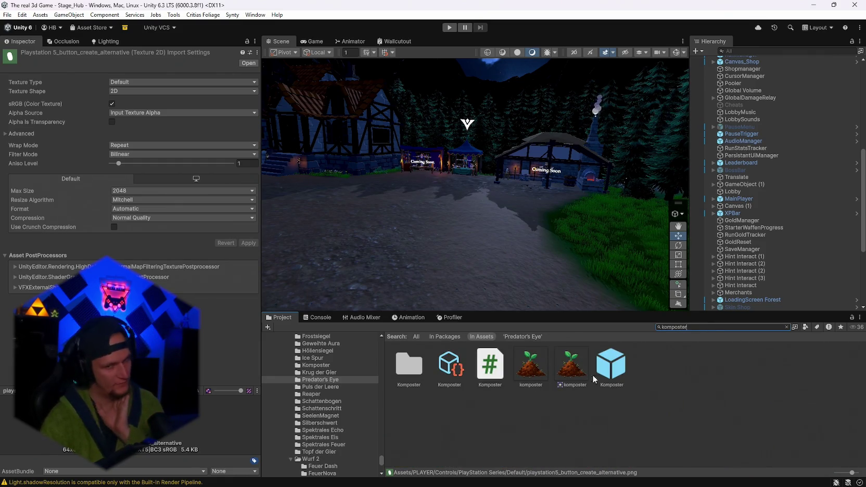
pyautogui.click(610, 364)
# Open the Komposter prefab, clear the search to show its folder, and glance at the Console
pyautogui.doubleClick(701, 327)
pyautogui.press('BackSpace')
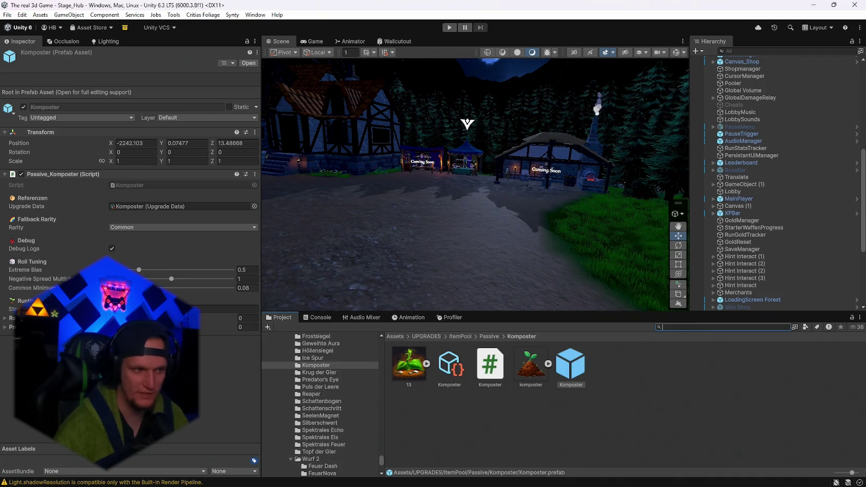
pyautogui.moveTo(34, 270)
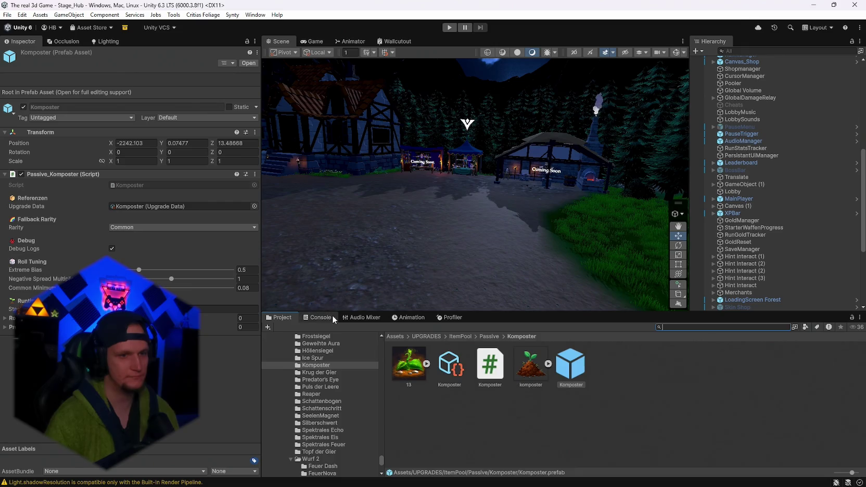
pyautogui.click(308, 317)
pyautogui.click(276, 317)
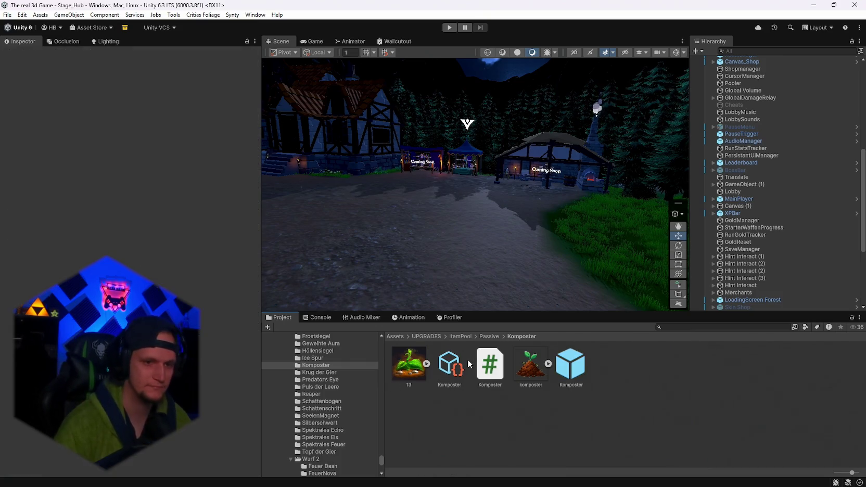
# Replace the Komposter Upgrade Data Description Key with the pasted 'Corrupts your stats' text
pyautogui.click(450, 364)
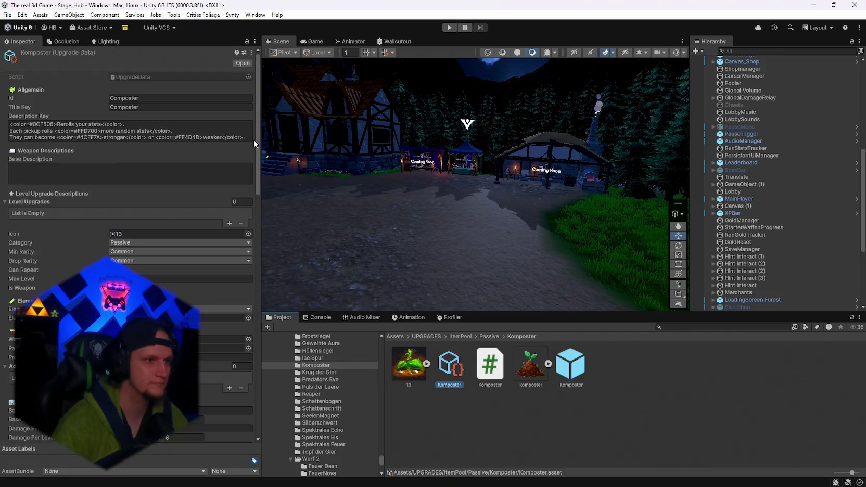
pyautogui.click(254, 136)
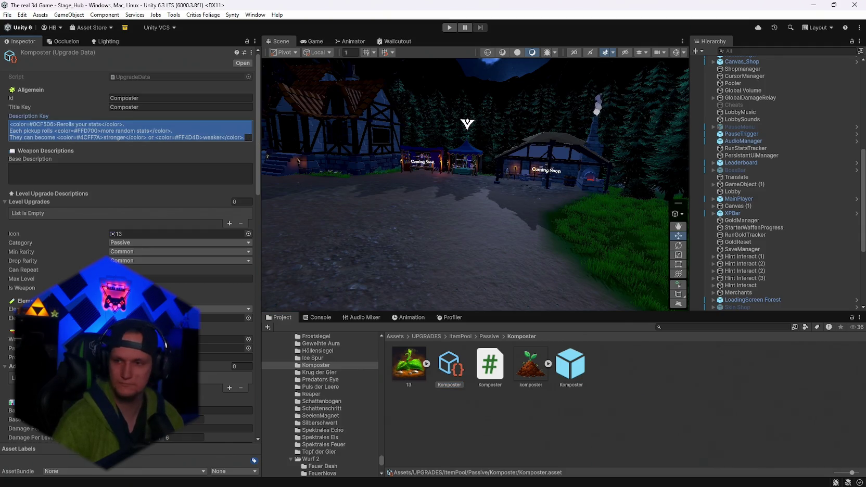
pyautogui.press('Escape')
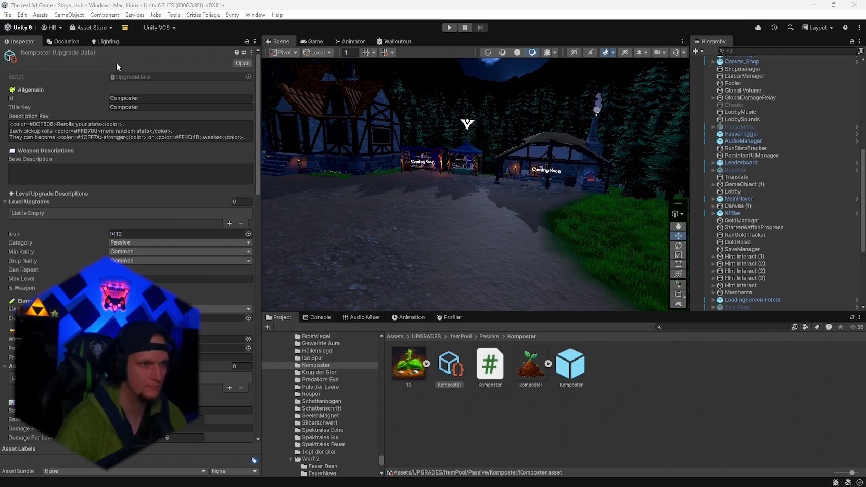
pyautogui.click(156, 136)
pyautogui.hotkey('ctrl', 'a')
pyautogui.write('<color=#0CF508>Corrupts your stats</color>. Each pickup adds <color=#FFD700>one new random stat</color>. Stats can become <color=#4CFF7A>stronger</color> or <color=#FF4D4D>weaker</color>')
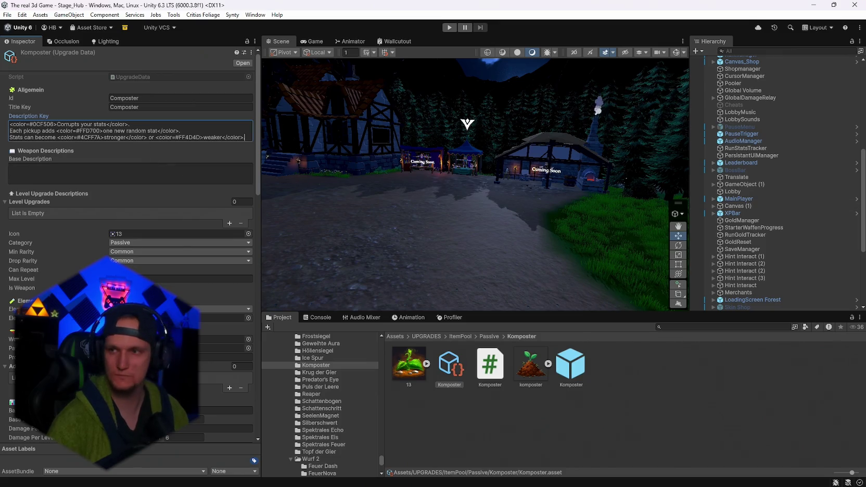
# Paste the revised Komposter description: each pickup rerolls one random stat, stronger or weaker
pyautogui.write('.')
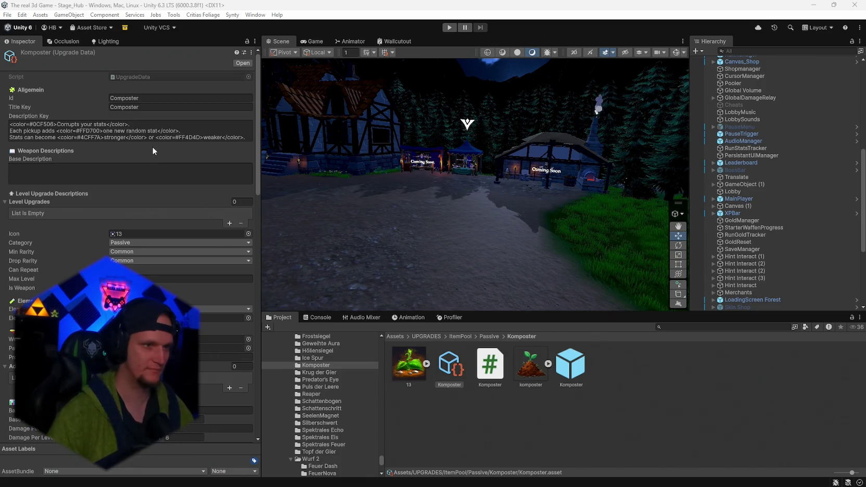
pyautogui.click(150, 138)
pyautogui.hotkey('ctrl', 'v')
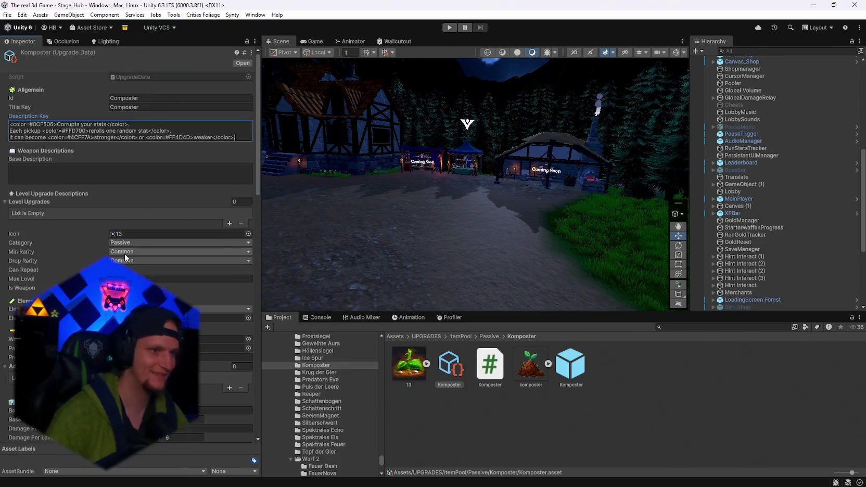
# Switch to the patch notes in Notepad
pyautogui.scroll(-15, 124, 254)
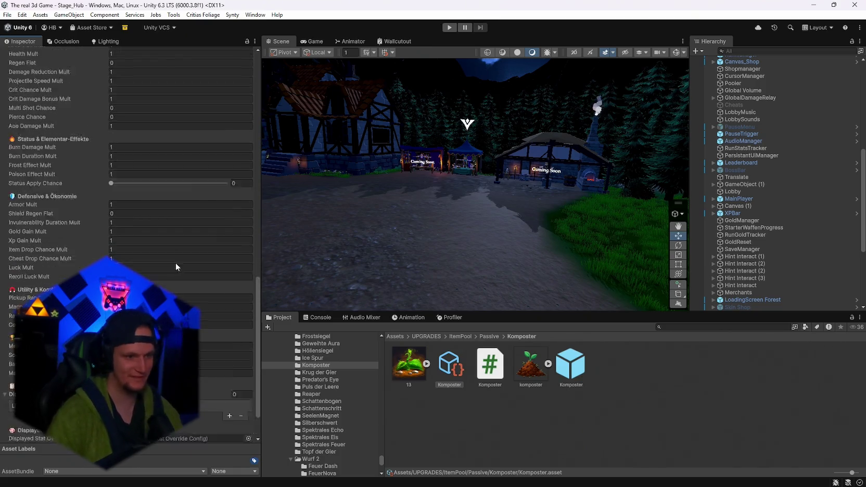
pyautogui.scroll(15, 175, 262)
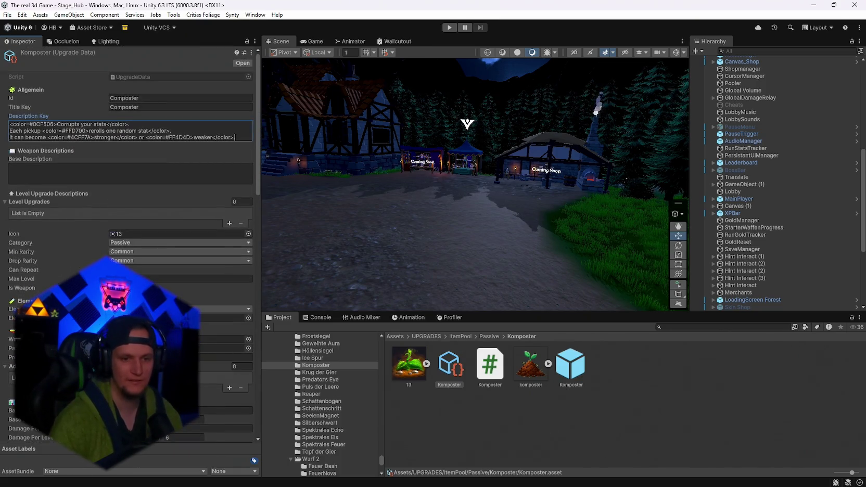
pyautogui.click(593, 477)
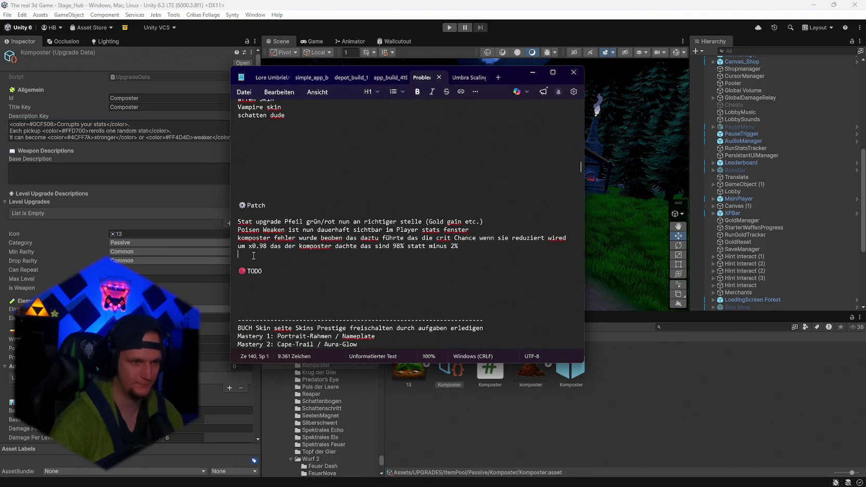
# Add the patch note 'kompsoter rollt absofort nur noch einne stat pro r' below the crit-chance fix
pyautogui.write('kompsot')
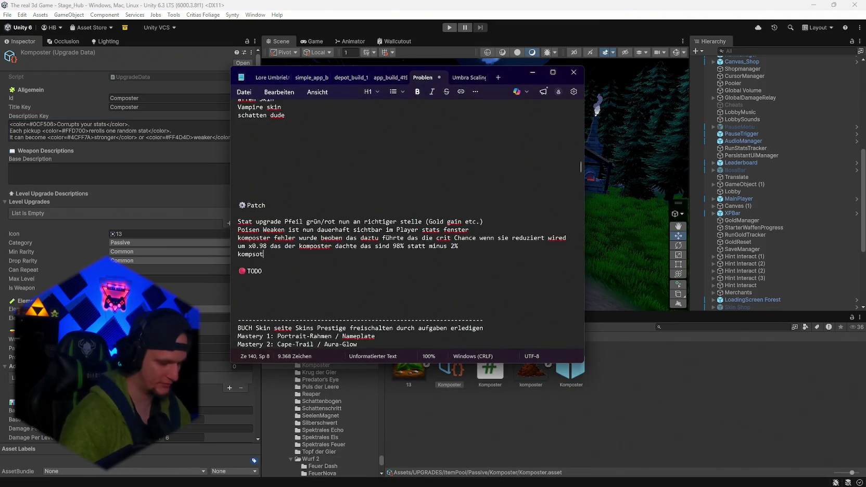
pyautogui.write('er rollt absofor')
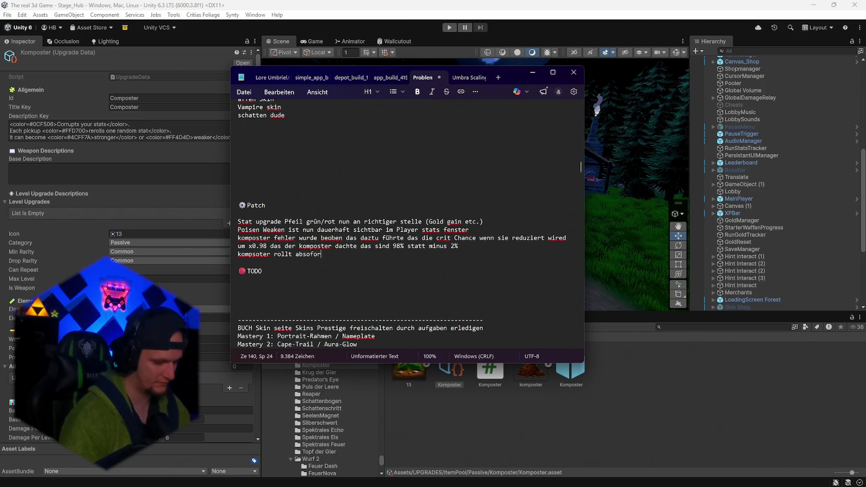
pyautogui.write('t nur noch einne ')
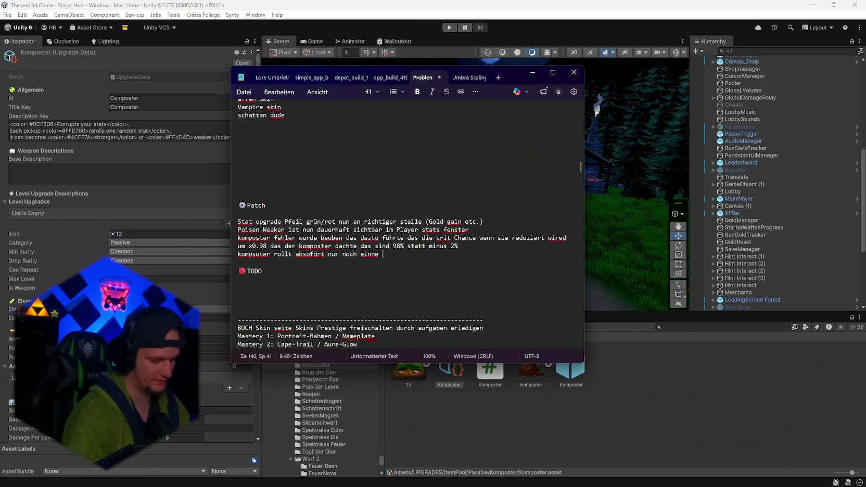
pyautogui.write('stat')
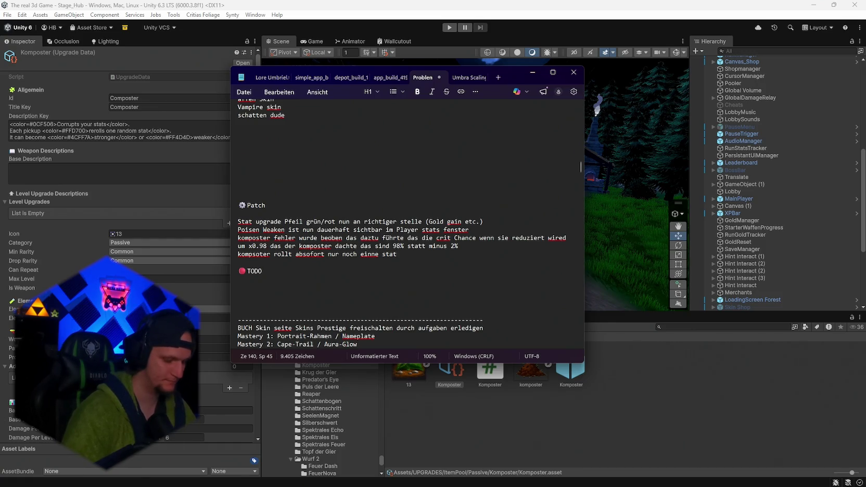